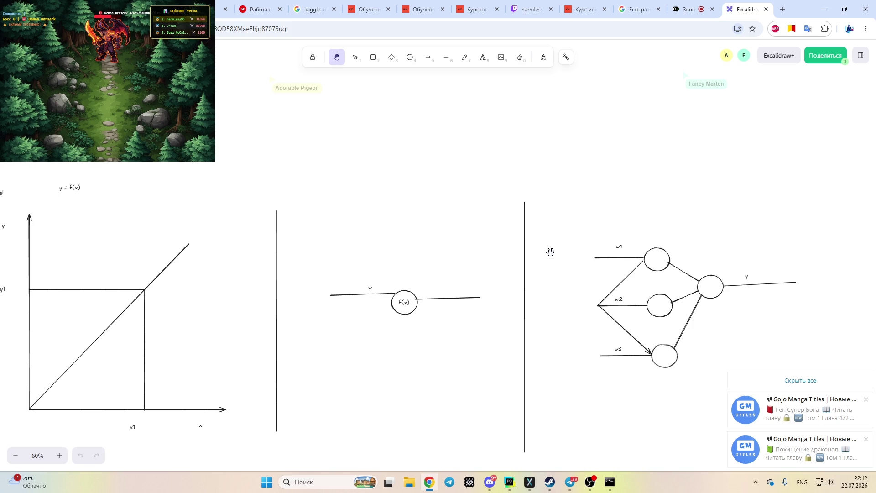
Switch to the PyCharm project holding the pandas pivot-table script.
click(508, 485)
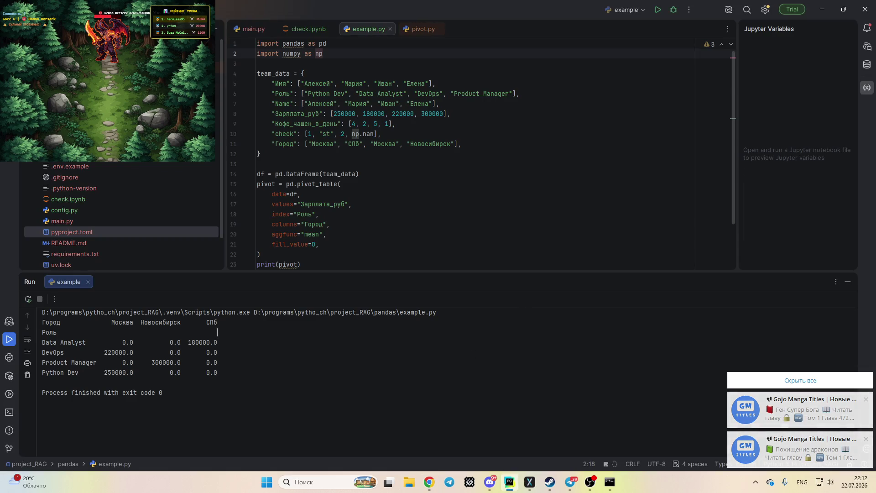
Look over the pivot-table code in example.py, then return to Excalidraw in Chrome.
click(368, 216)
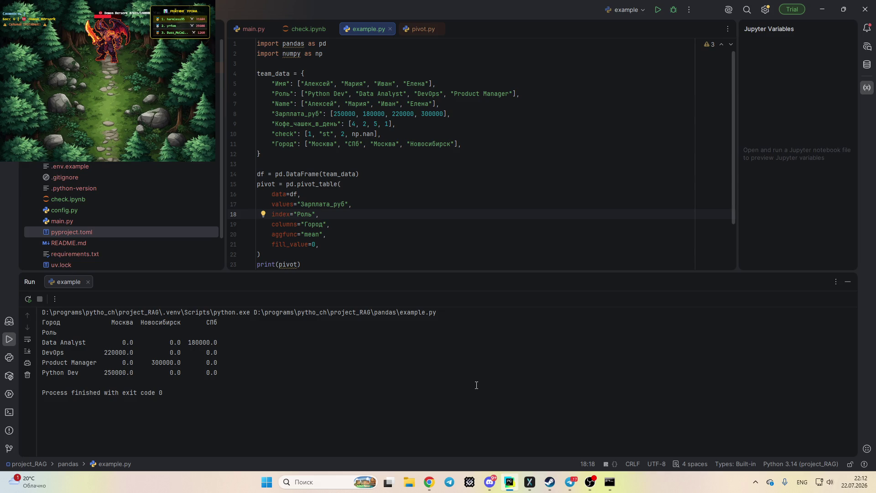
click(430, 478)
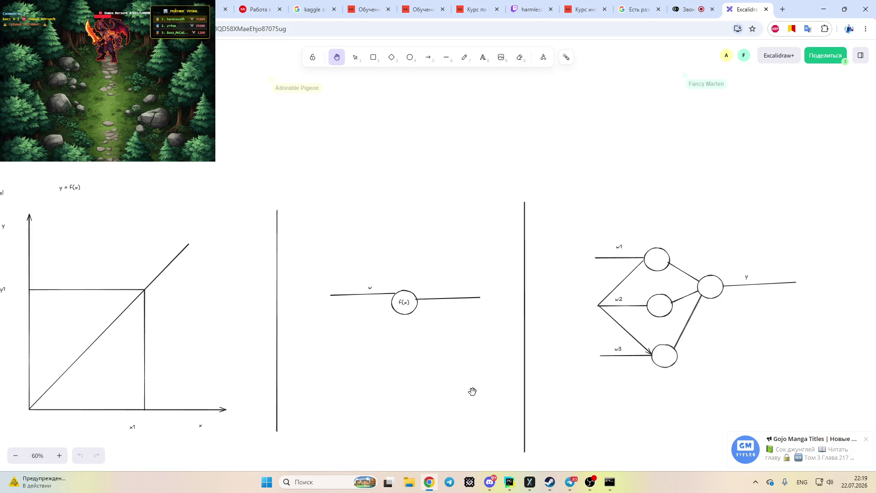
Pan the canvas to centre the y = f(x) graph, with the ML / Prod and ML / Dev boxes to its left.
drag(196, 290, 345, 99)
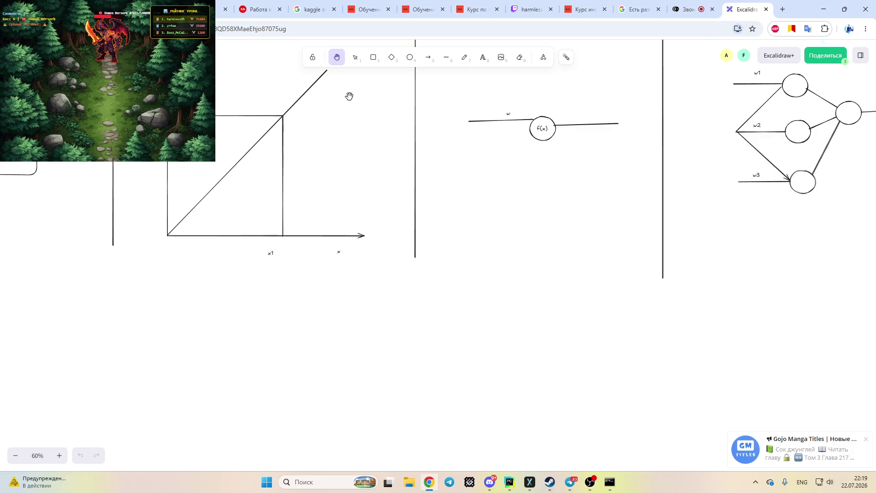
drag(360, 165, 480, 299)
drag(329, 216, 500, 289)
drag(380, 276, 473, 283)
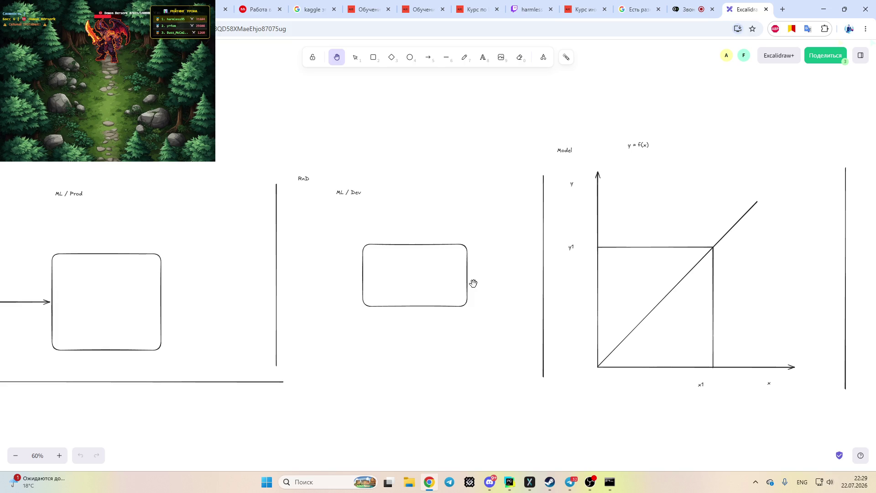
In a new Chrome tab, search Google for 'cursoera wor' to find Coursera.
click(782, 9)
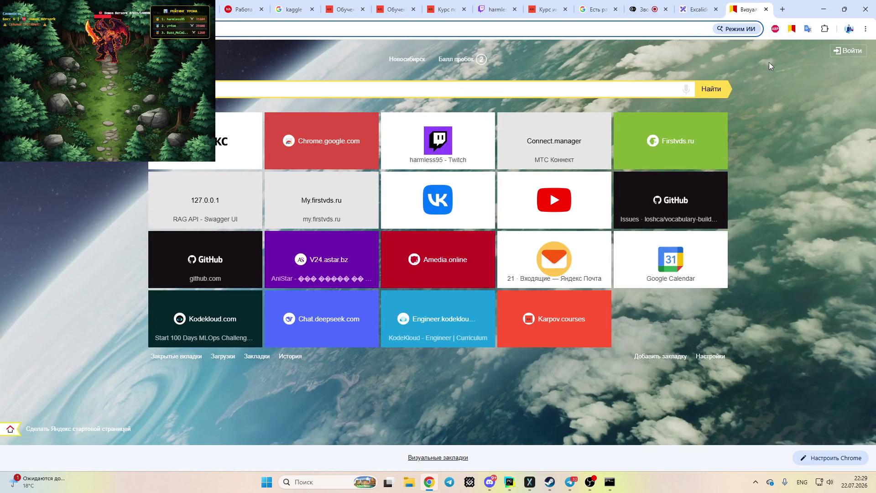
click(571, 26)
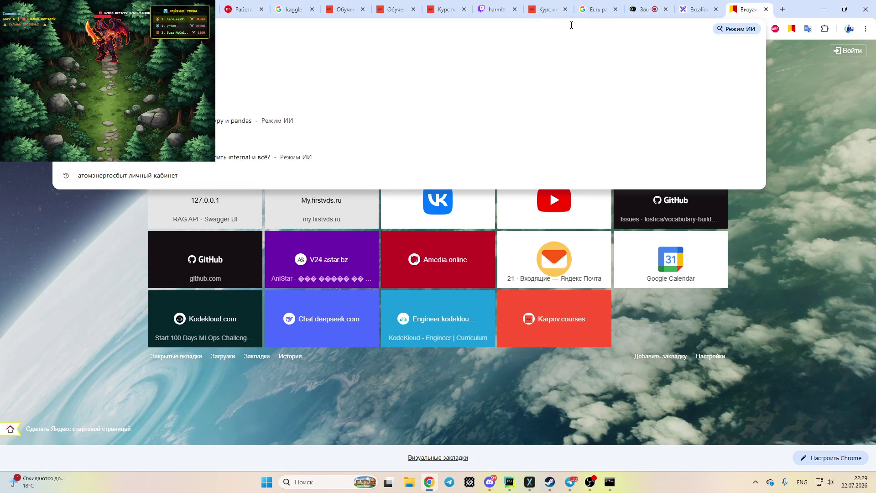
text(curs)
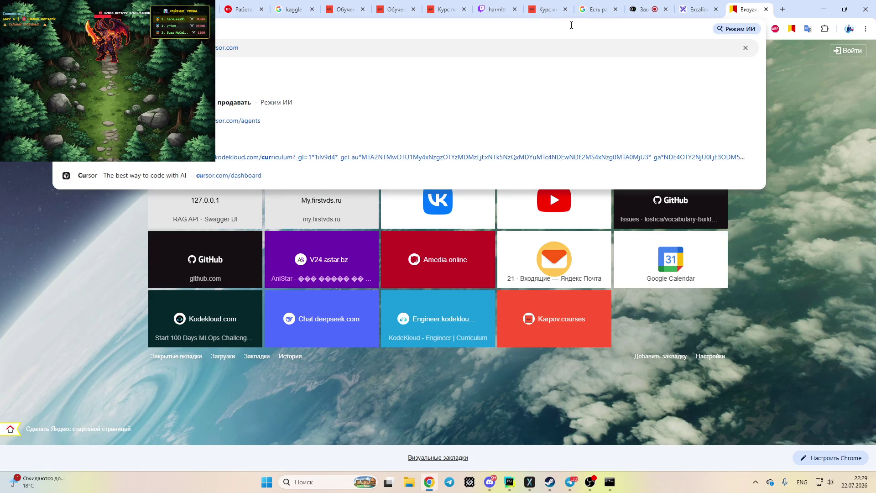
text(o)
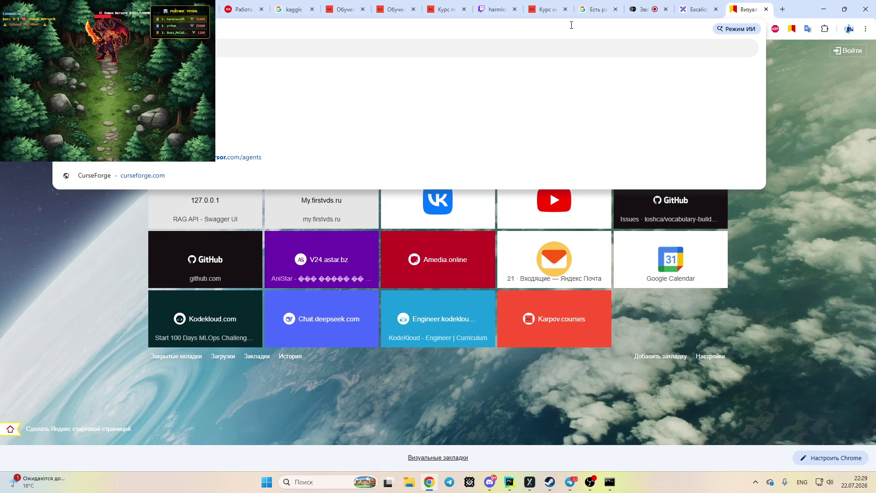
text(era wor)
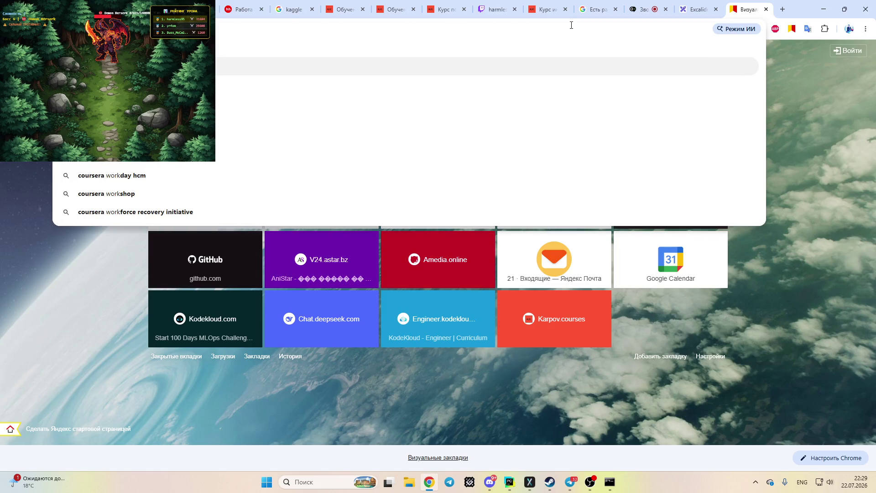
key(Return)
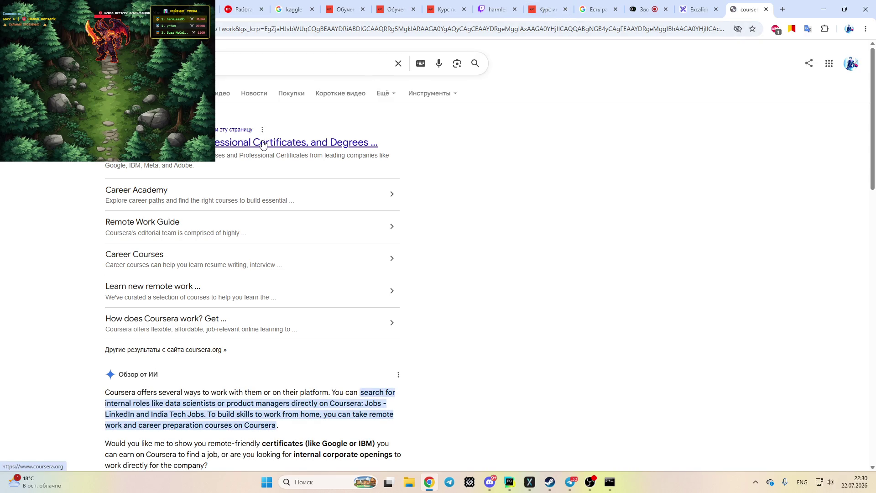
Hide the 'игра' game source in OBS, then open the Coursera result from Google.
click(588, 479)
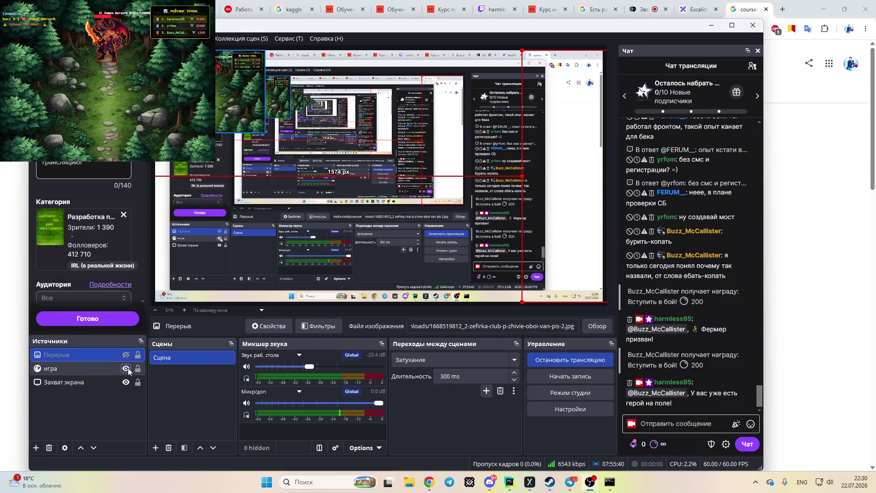
click(126, 369)
click(806, 245)
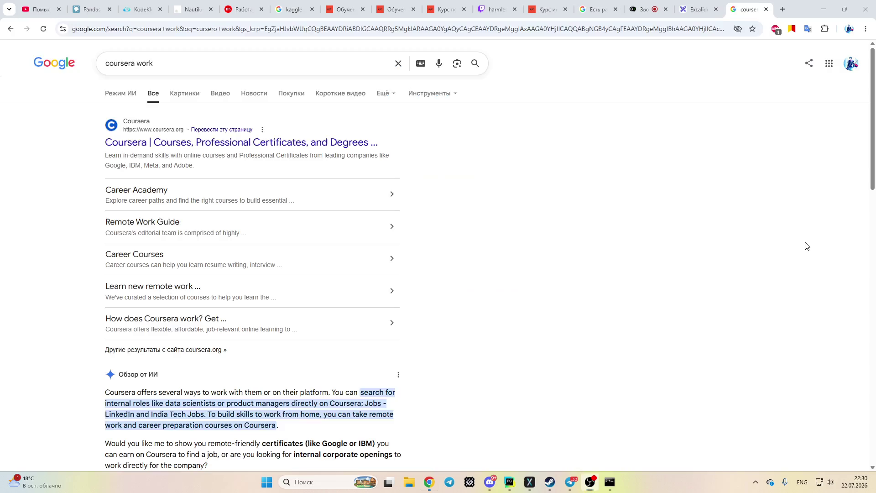
click(280, 150)
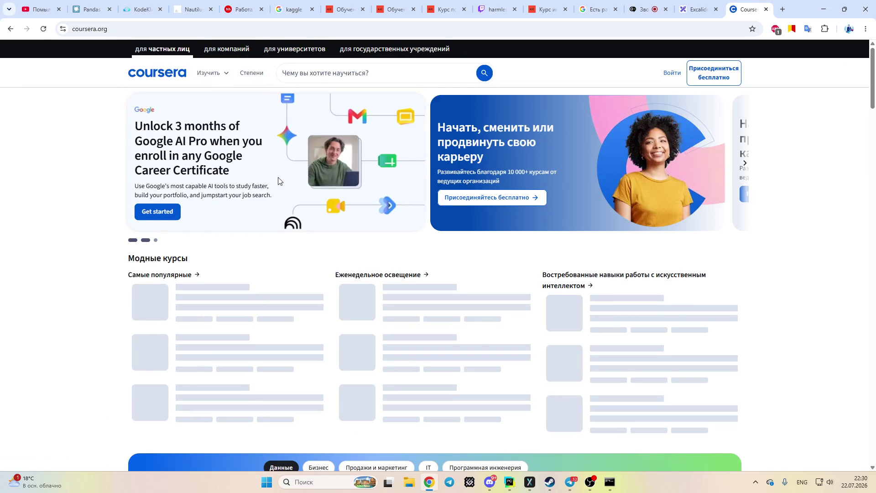
Close the Google sign-in popup and accept Coursera's cookie privacy notice.
scroll(278, 179, down, 7)
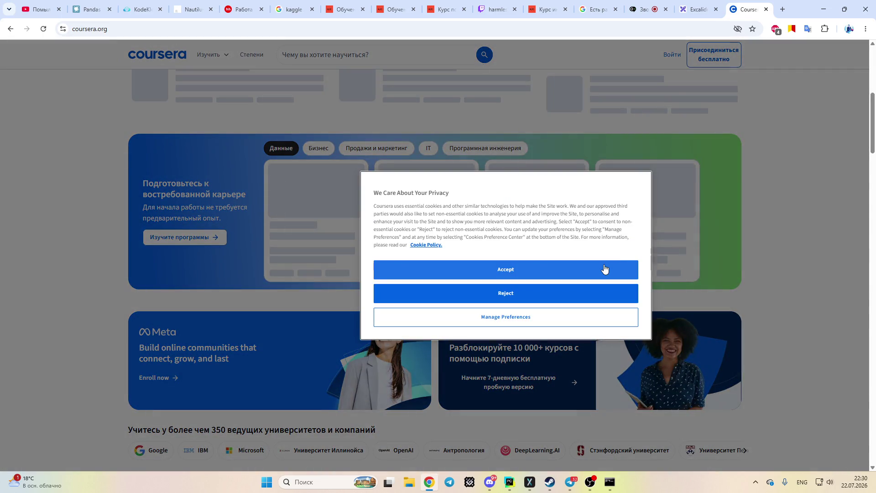
click(842, 63)
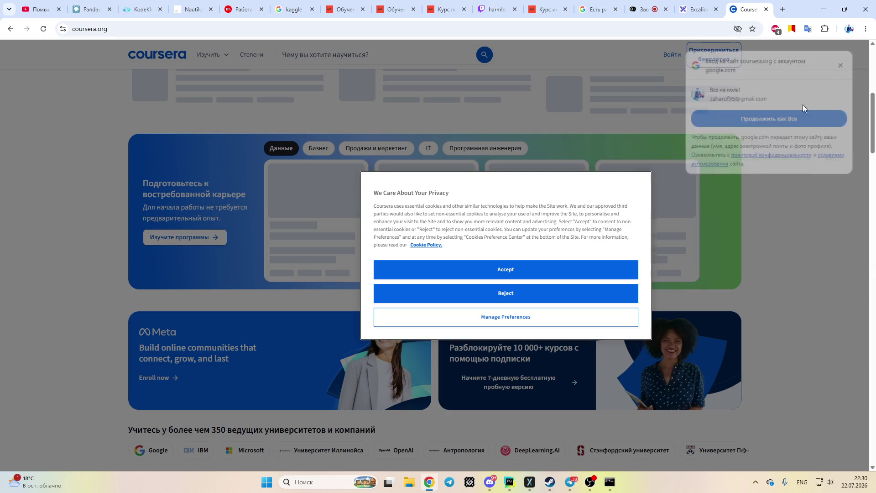
click(585, 272)
scroll(483, 191, up, 6)
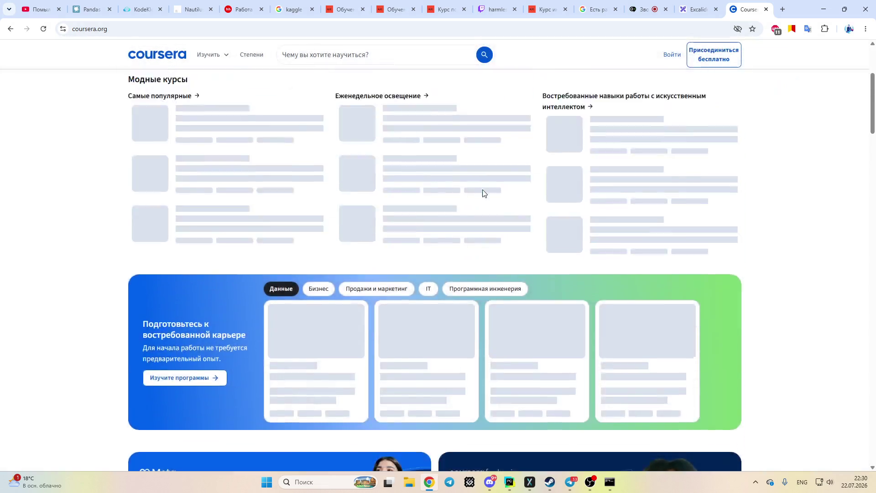
click(388, 70)
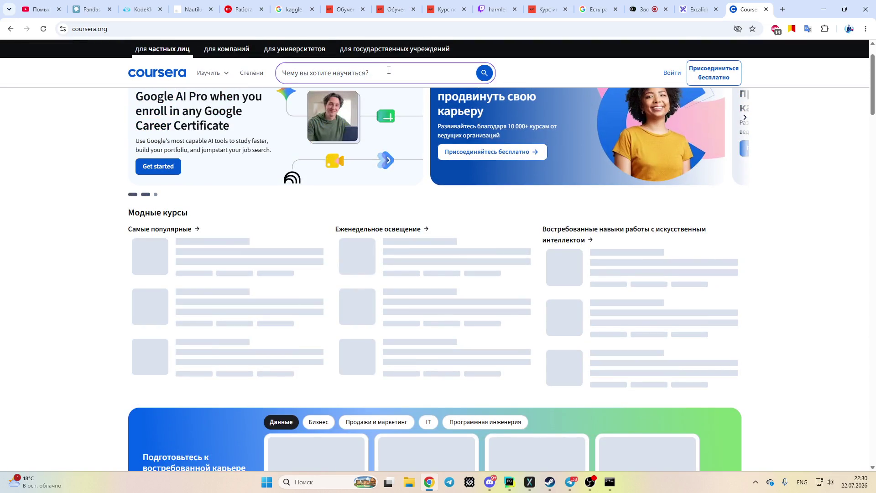
text(ml)
click(485, 77)
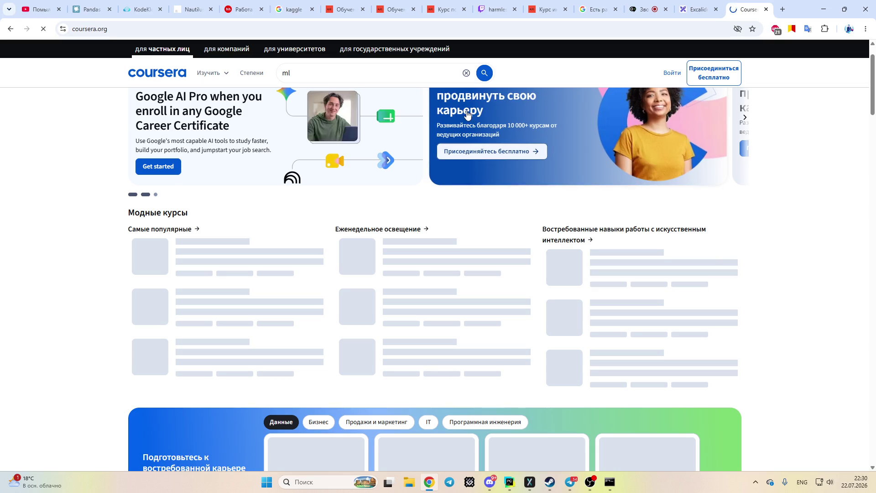
click(333, 78)
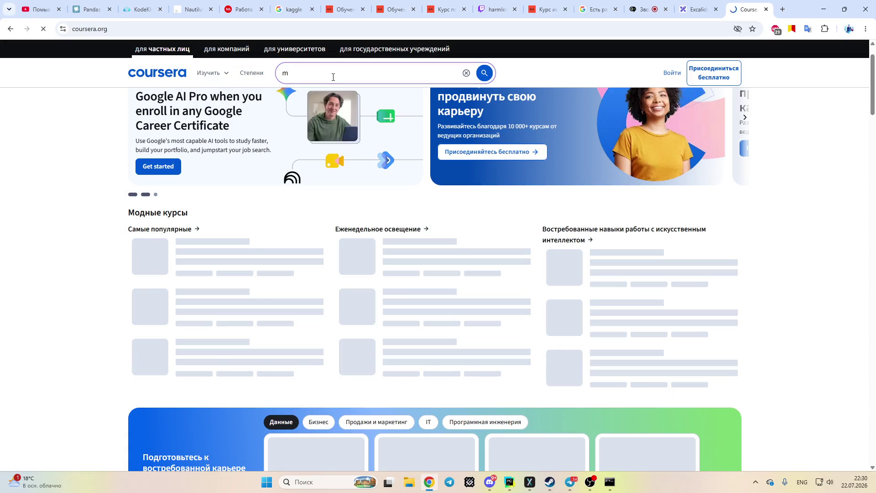
text(a)
scroll(253, 125, down, 5)
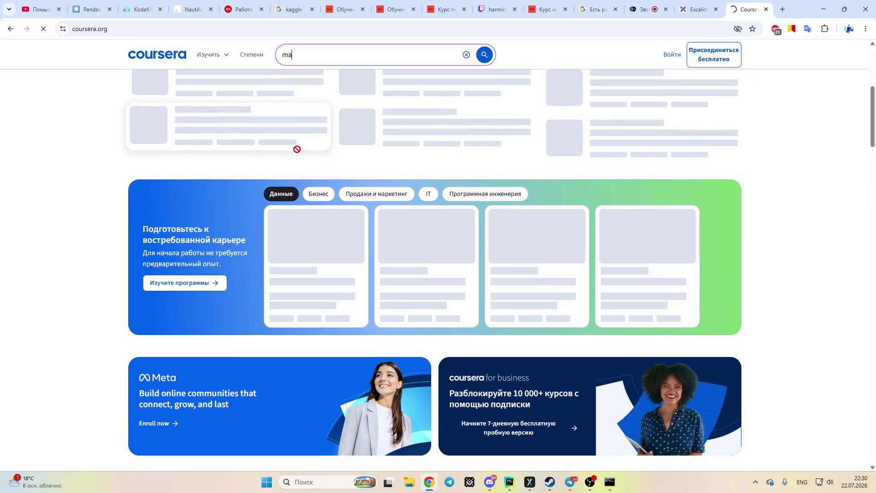
scroll(273, 141, down, 5)
scroll(369, 179, down, 5)
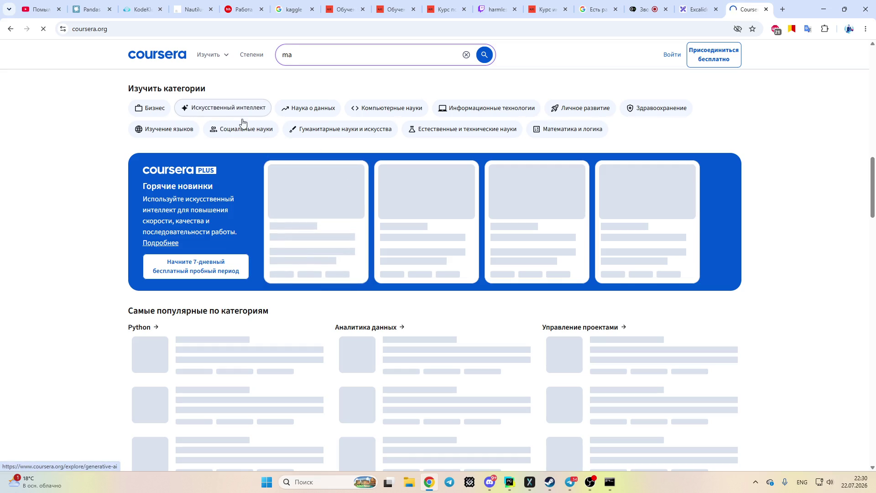
scroll(250, 140, down, 4)
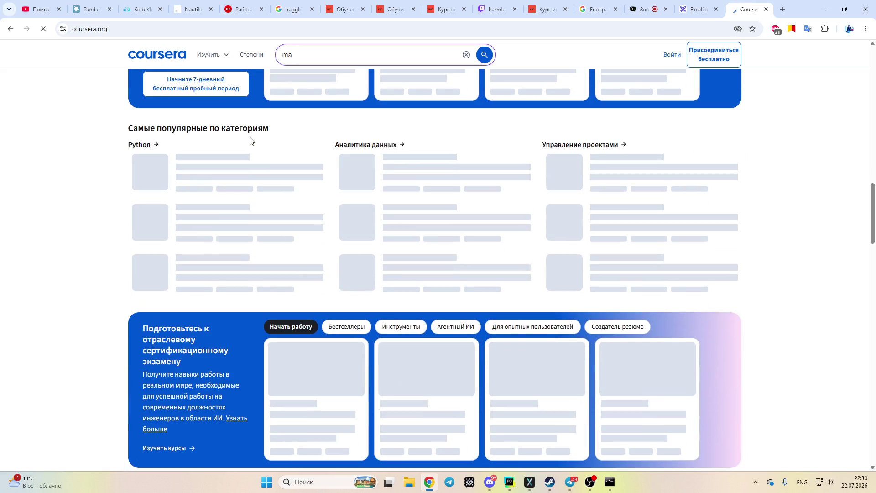
scroll(250, 141, up, 1)
scroll(250, 141, up, 10)
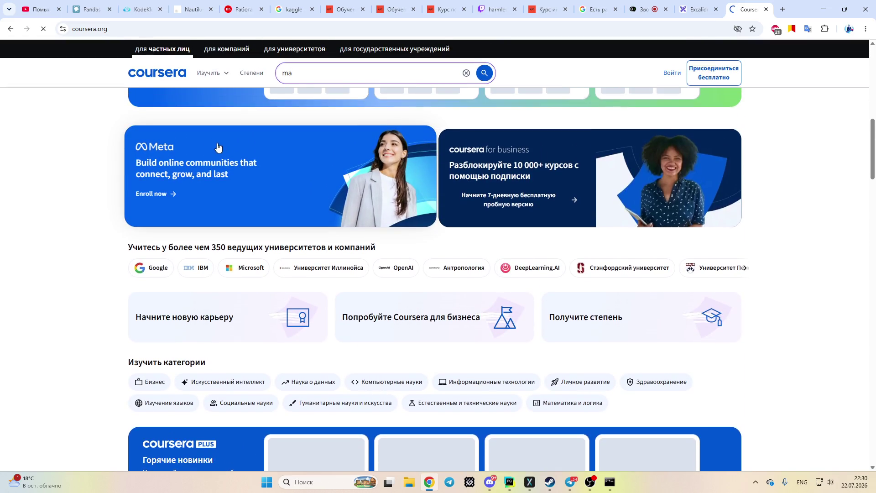
key(BackSpace)
key(BackSpace)
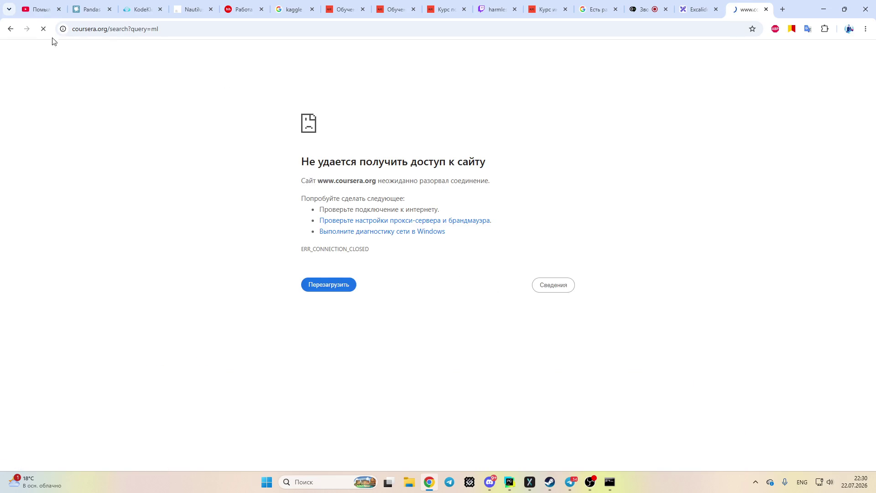
Go back to the previous Coursera page and reload it with F5 to retry the connection.
click(10, 30)
key(F5)
click(43, 30)
key(F5)
Switch to the Twitch live stream tab in Chrome.
click(490, 4)
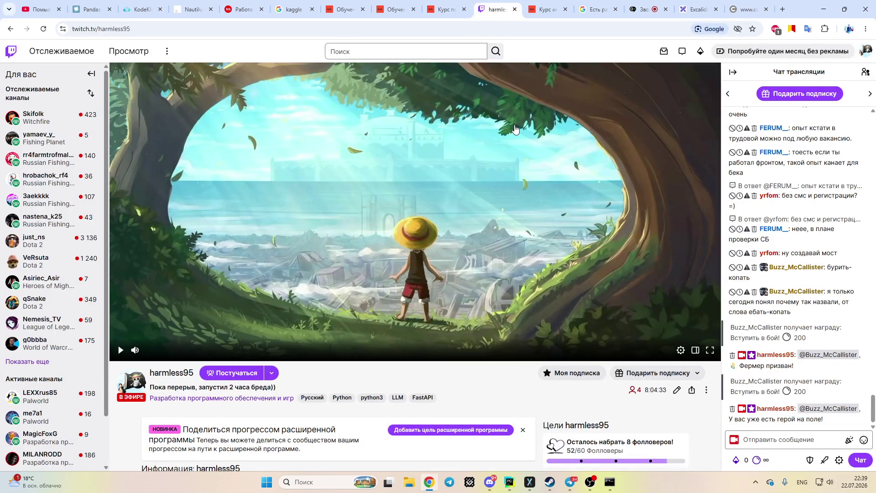